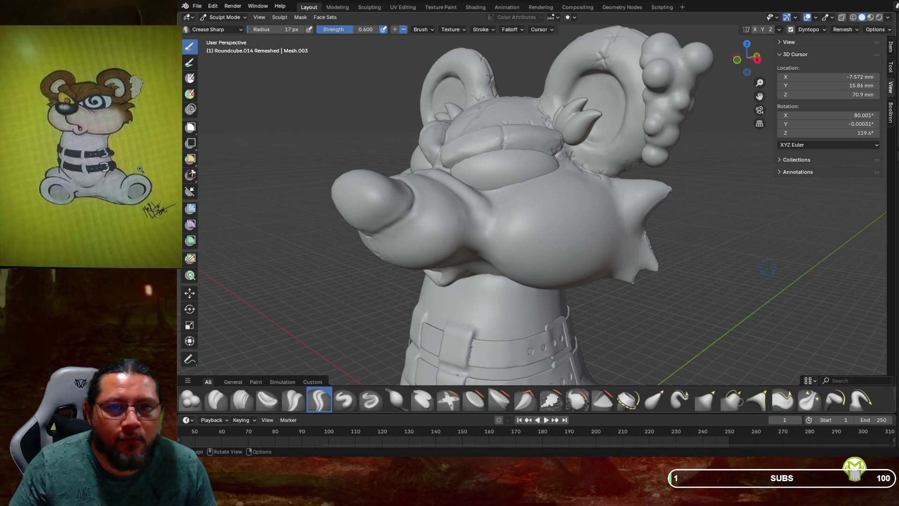
Step: Orbit the bear around to see its stitched seams and belt straps from the other side
mouse_move(696, 278)
middle_down()
mouse_move(814, 286)
mouse_move(614, 270)
mouse_move(604, 262)
mouse_move(610, 233)
mouse_move(549, 235)
mouse_move(521, 274)
mouse_move(625, 326)
mouse_move(723, 340)
mouse_move(779, 317)
mouse_move(588, 250)
mouse_move(550, 281)
middle_up()
Step: Zoom in on the chest and paint Crease Sharp strokes along the belly edge and arm–belly seam
scroll(550, 281, up, 4)
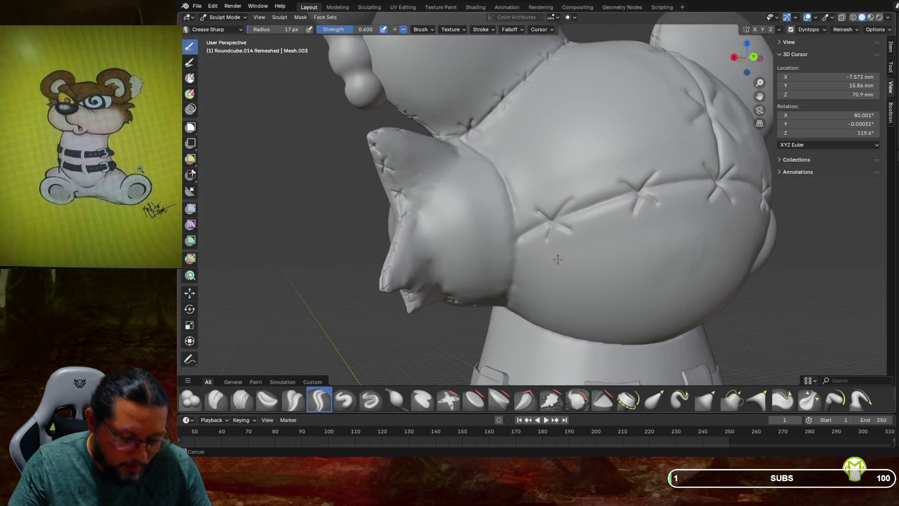
scroll(555, 266, up, 3)
mouse_move(554, 267)
middle_down()
mouse_move(570, 255)
mouse_move(569, 233)
middle_up()
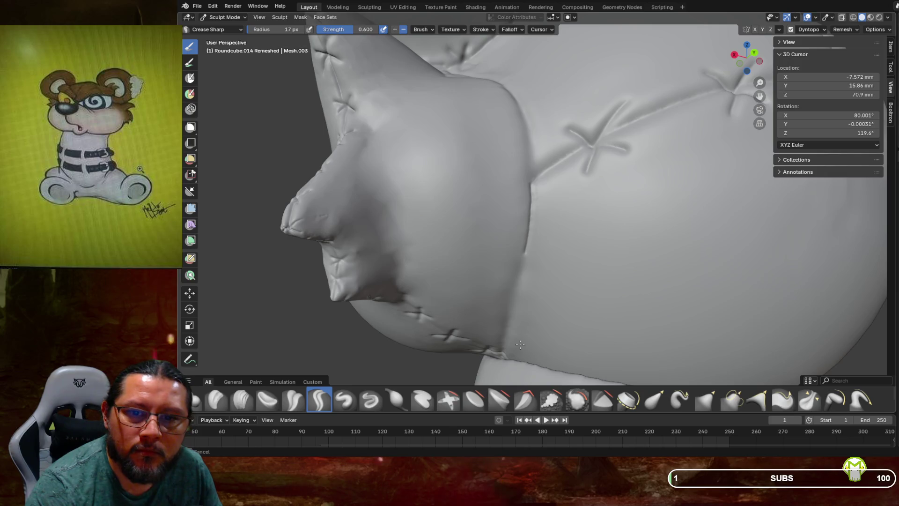
drag(500, 356, 500, 356)
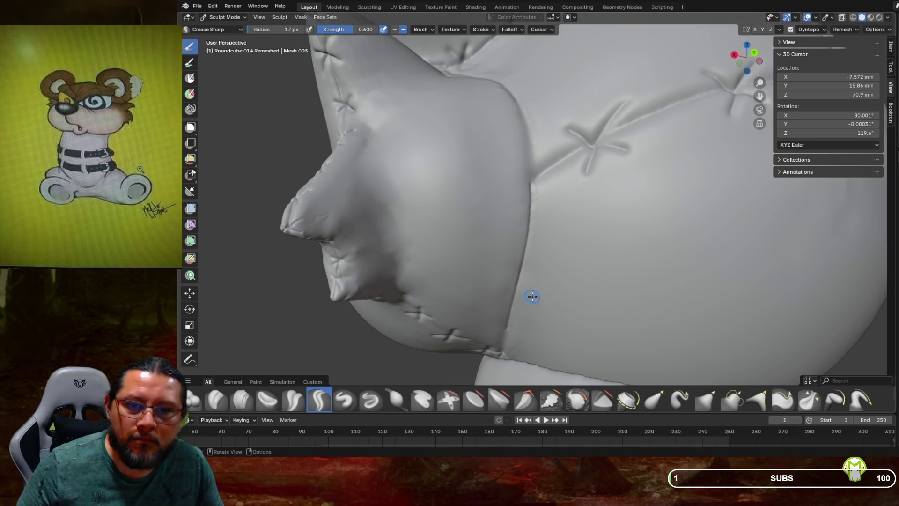
middle_drag(532, 297, 542, 272)
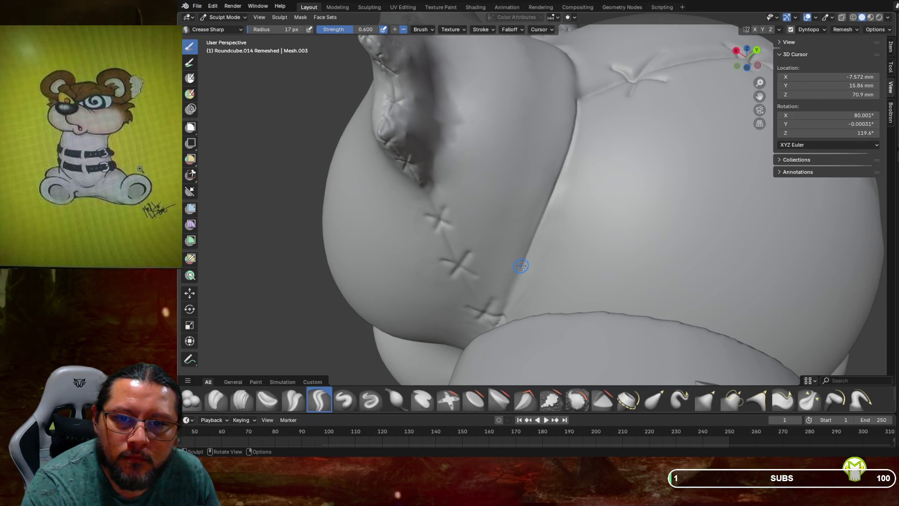
drag(518, 265, 500, 320)
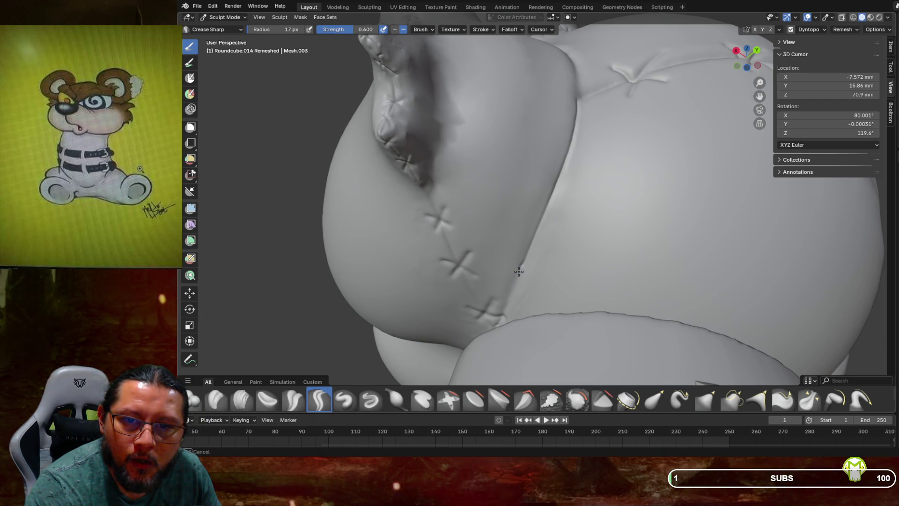
drag(520, 273, 501, 321)
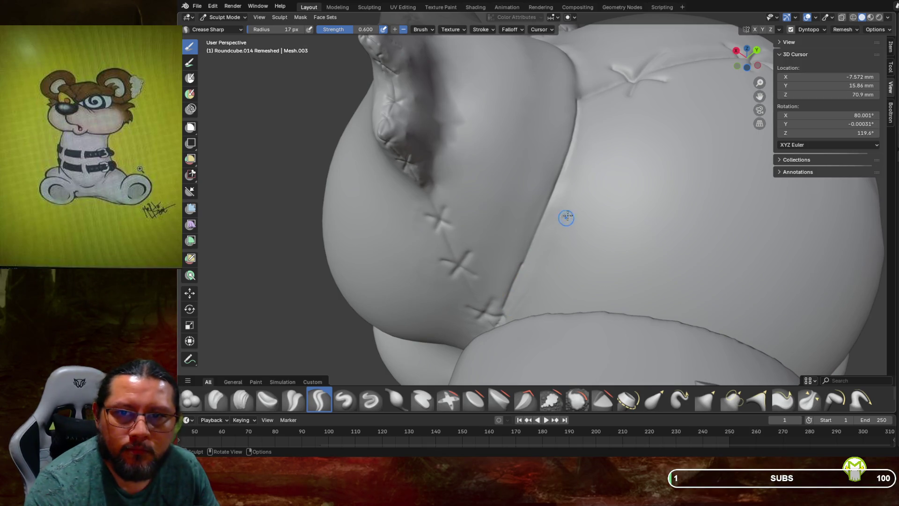
mouse_move(608, 169)
middle_down()
mouse_move(620, 172)
mouse_move(604, 222)
mouse_move(602, 212)
middle_up()
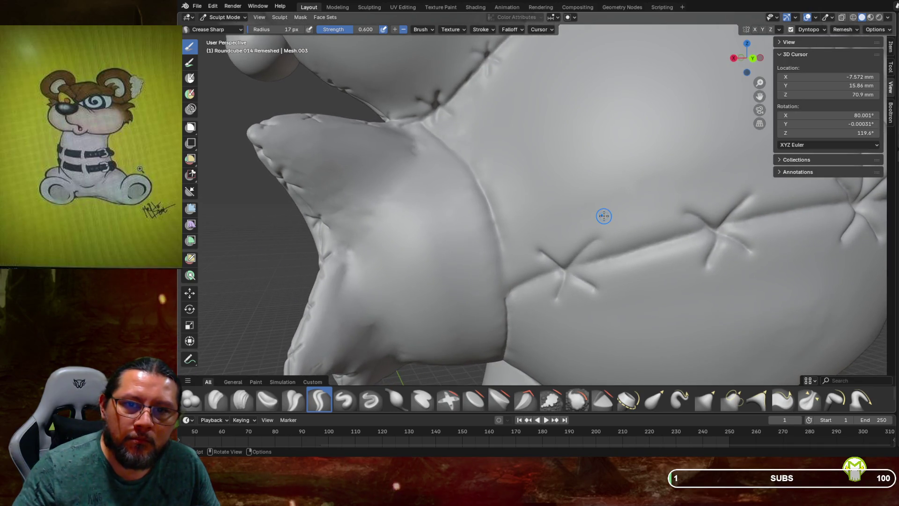
Step: Carve Crease Sharp strokes deeper down the arm–torso fold, then orbit out to the whole torso
middle_drag(424, 125, 424, 125)
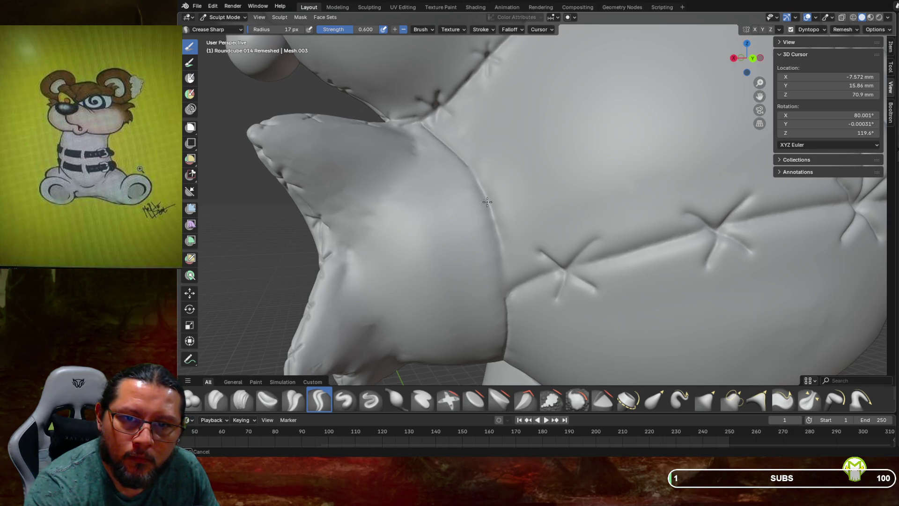
drag(487, 201, 494, 219)
drag(500, 264, 507, 300)
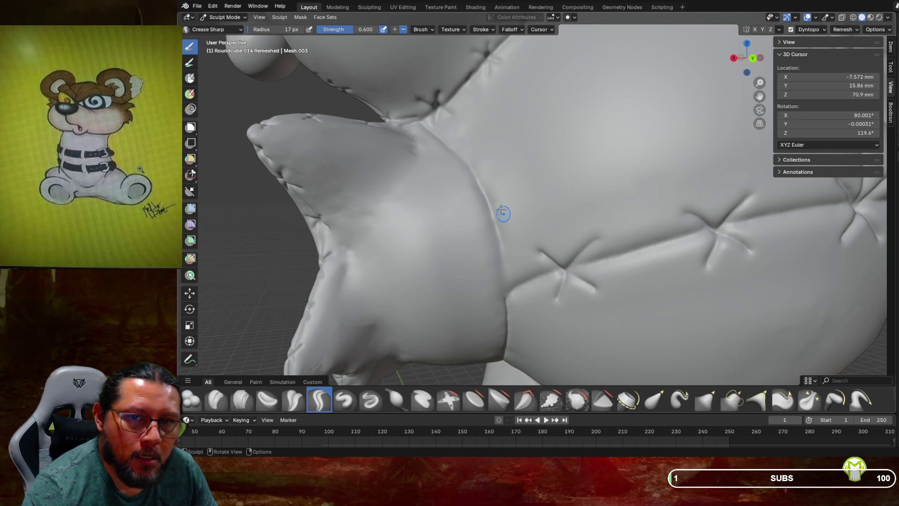
drag(417, 122, 476, 178)
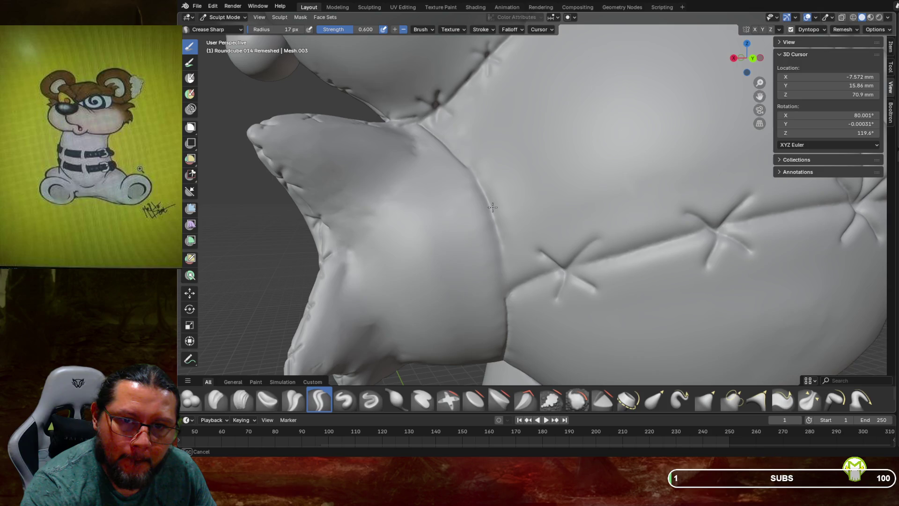
drag(501, 248, 506, 300)
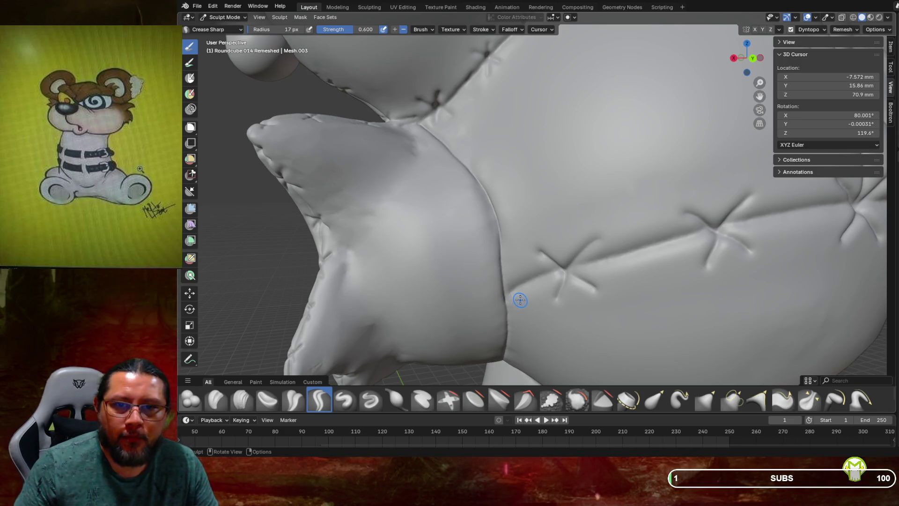
middle_drag(520, 300, 538, 279)
Step: Re-carve the crease down the arm–torso seam, undoing one bad short stroke
scroll(534, 266, up, 6)
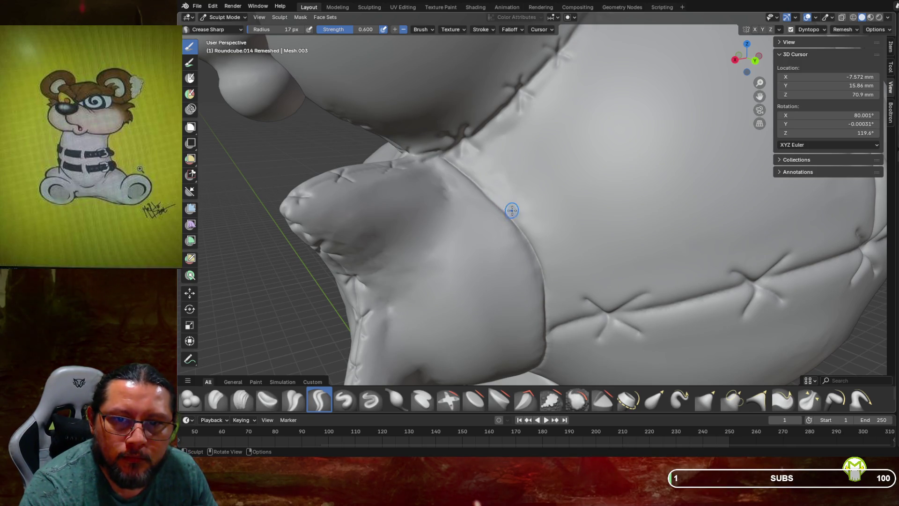
mouse_move(512, 210)
mouse_down()
mouse_move(517, 196)
mouse_move(505, 227)
mouse_up()
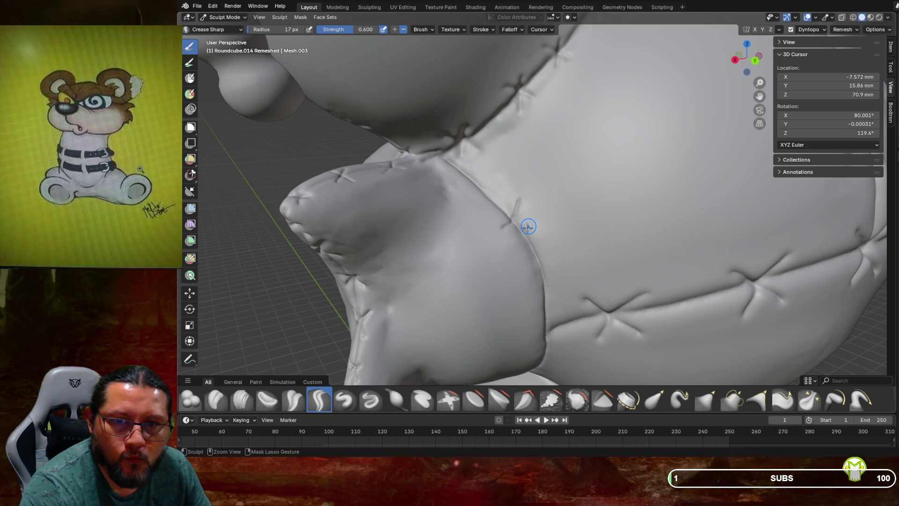
key(ctrl+z)
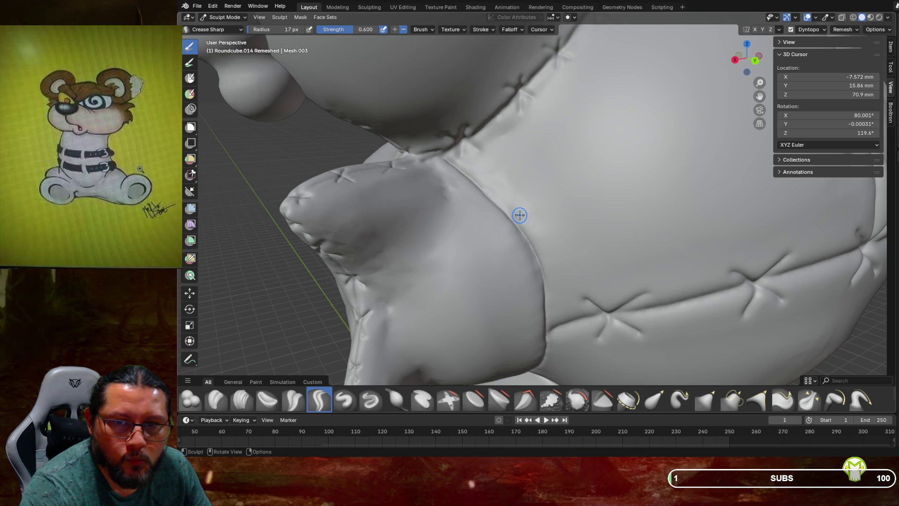
mouse_move(522, 198)
mouse_down()
mouse_move(518, 227)
mouse_move(540, 230)
mouse_move(498, 232)
mouse_move(516, 244)
mouse_up()
Step: Cut crossing strokes over the seam to form X-shaped stitch marks, adding one lower down
drag(520, 245, 518, 242)
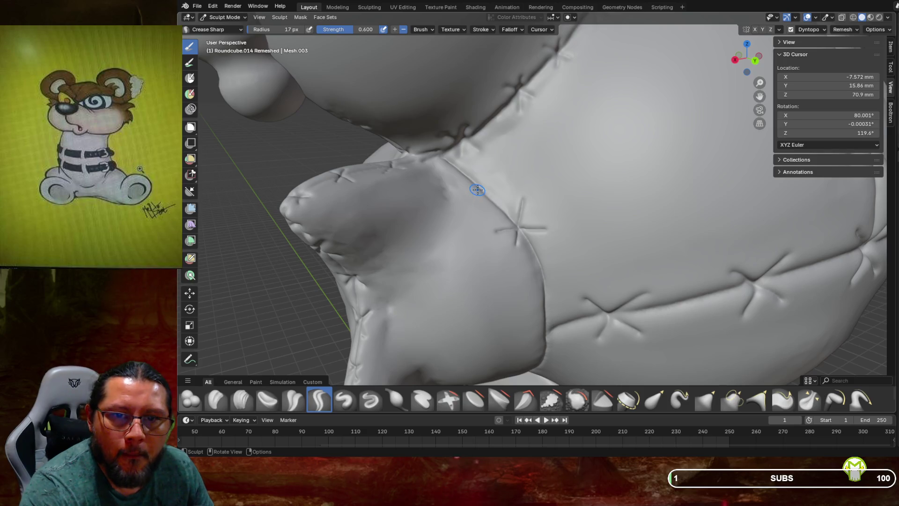
mouse_move(478, 186)
mouse_down()
mouse_move(481, 176)
mouse_move(473, 190)
mouse_move(485, 189)
mouse_up()
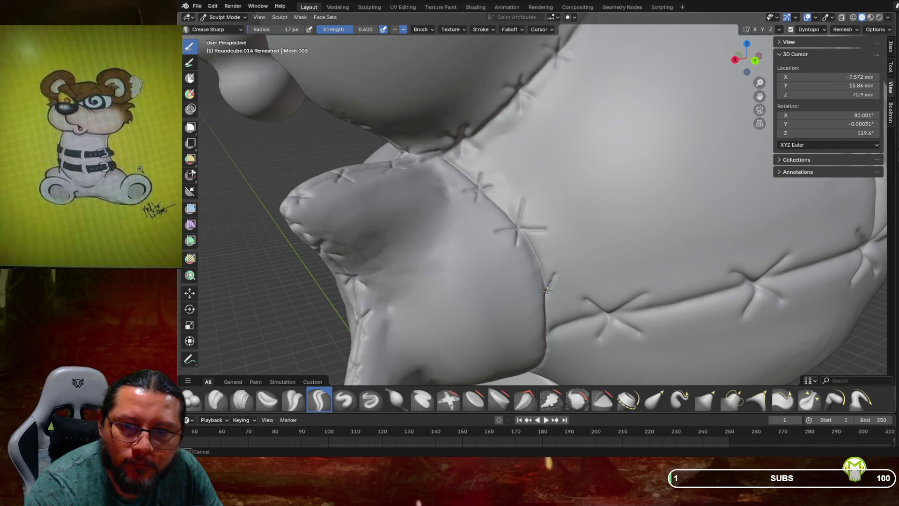
mouse_move(547, 291)
mouse_down()
mouse_move(530, 284)
mouse_move(542, 291)
mouse_move(535, 303)
mouse_up()
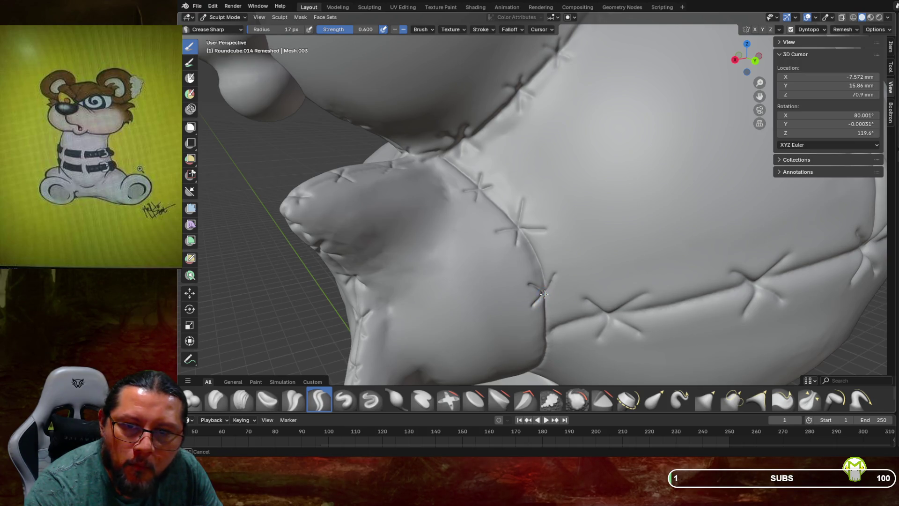
drag(564, 300, 572, 304)
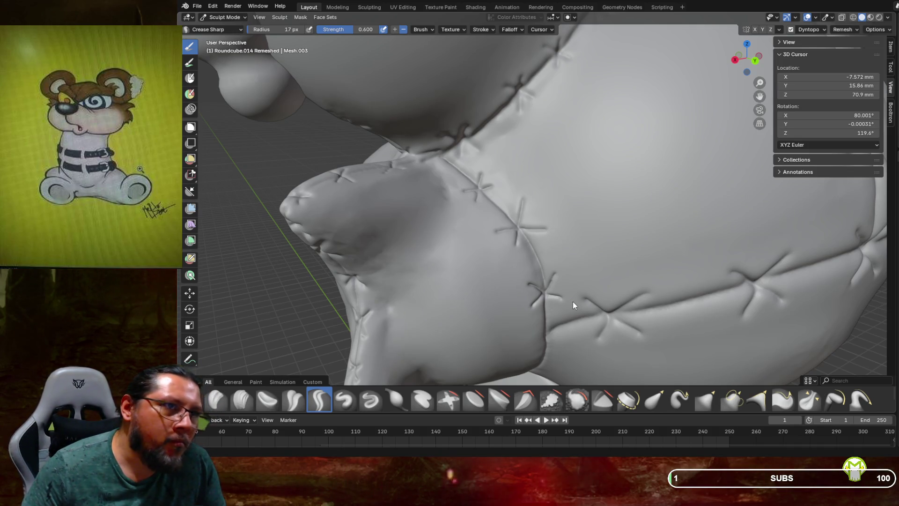
mouse_move(573, 303)
middle_down()
mouse_move(562, 283)
mouse_move(568, 251)
mouse_move(565, 264)
middle_up()
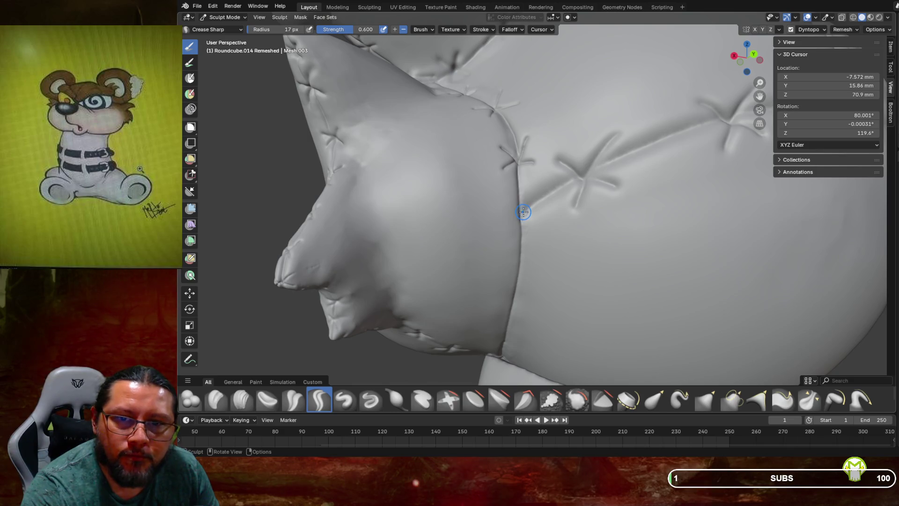
Step: Add two more small stitch strokes on the seam, then zoom out and orbit to face the bear's front
mouse_move(501, 195)
mouse_down()
mouse_move(520, 215)
mouse_move(541, 187)
mouse_move(530, 189)
mouse_move(521, 210)
mouse_up()
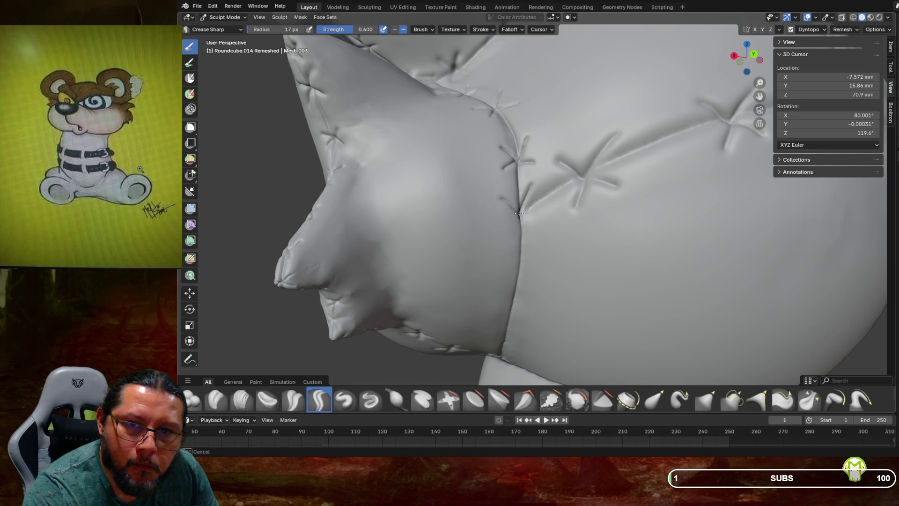
drag(507, 227, 530, 224)
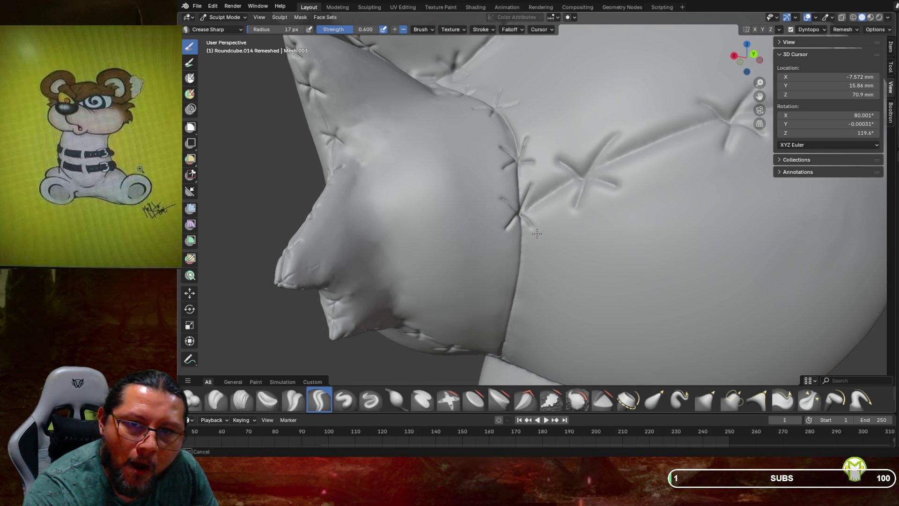
scroll(648, 243, down, 5)
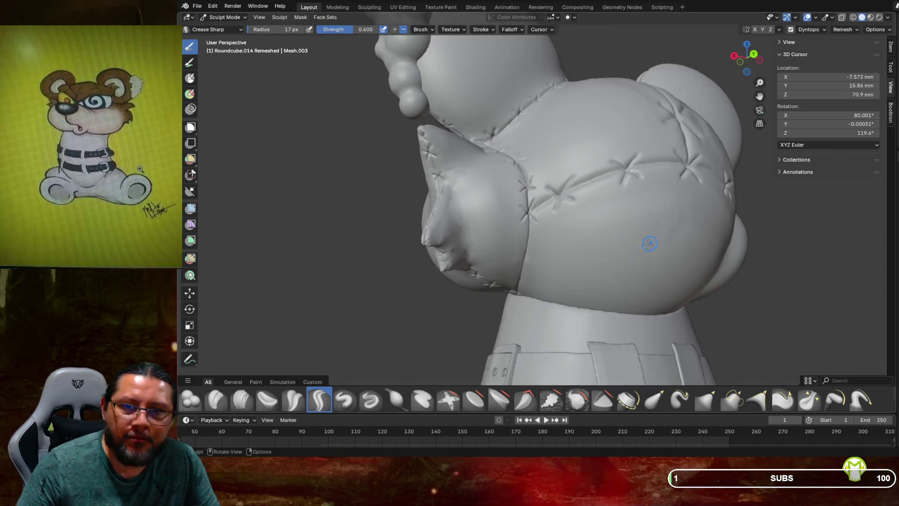
mouse_move(630, 256)
middle_down()
mouse_move(596, 304)
mouse_move(752, 300)
mouse_move(733, 286)
mouse_move(635, 268)
middle_up()
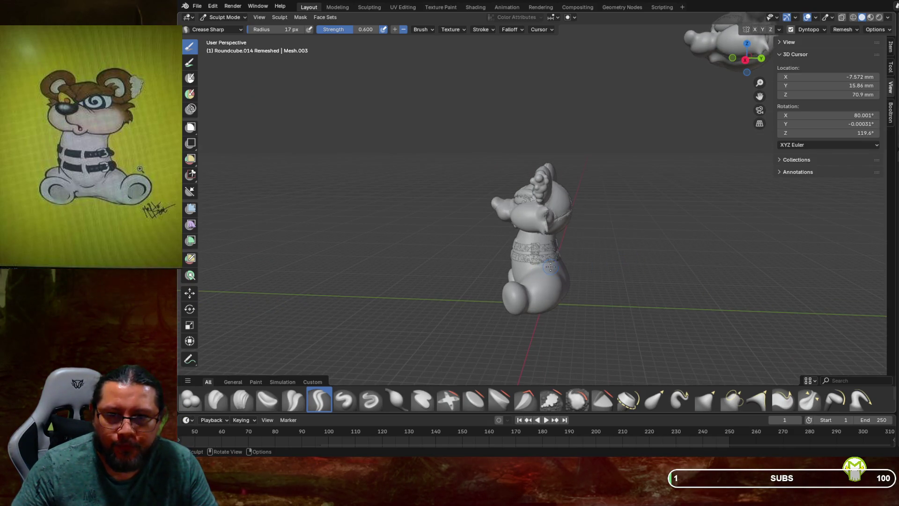
scroll(564, 247, up, 2)
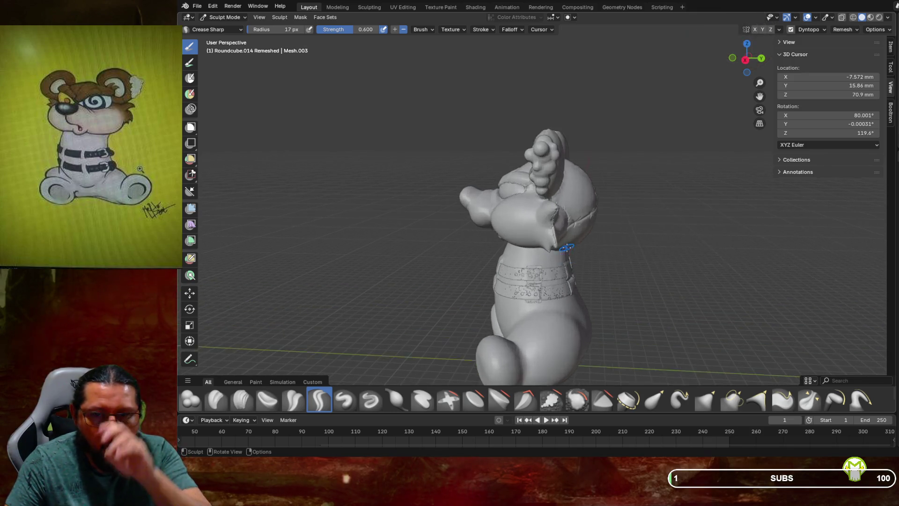
click(853, 17)
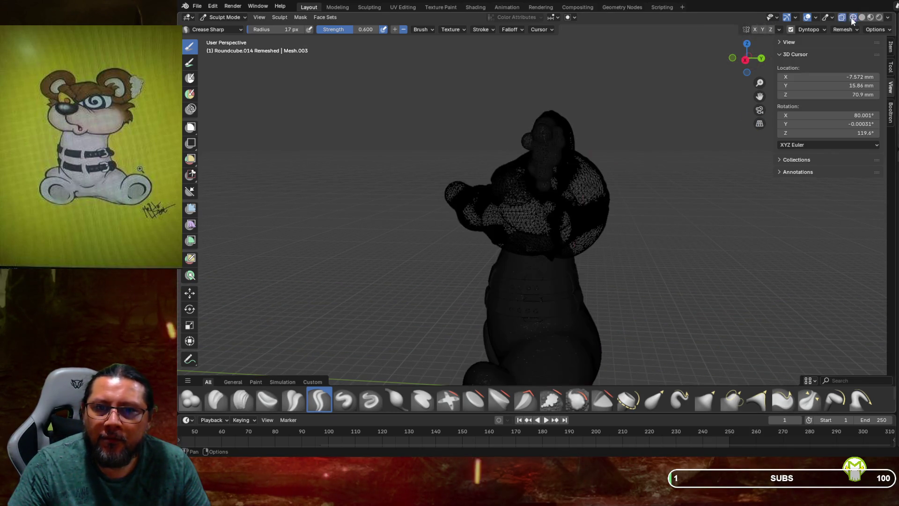
middle_drag(679, 206, 608, 230)
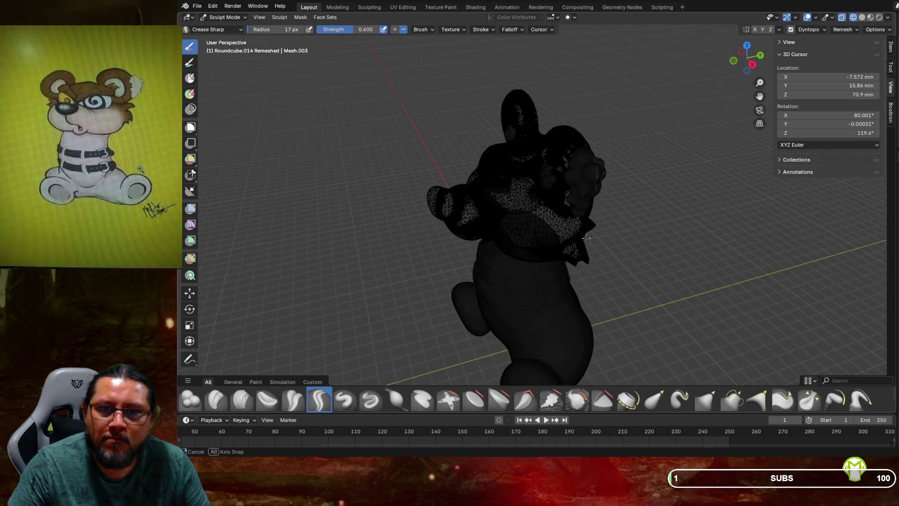
scroll(539, 288, up, 8)
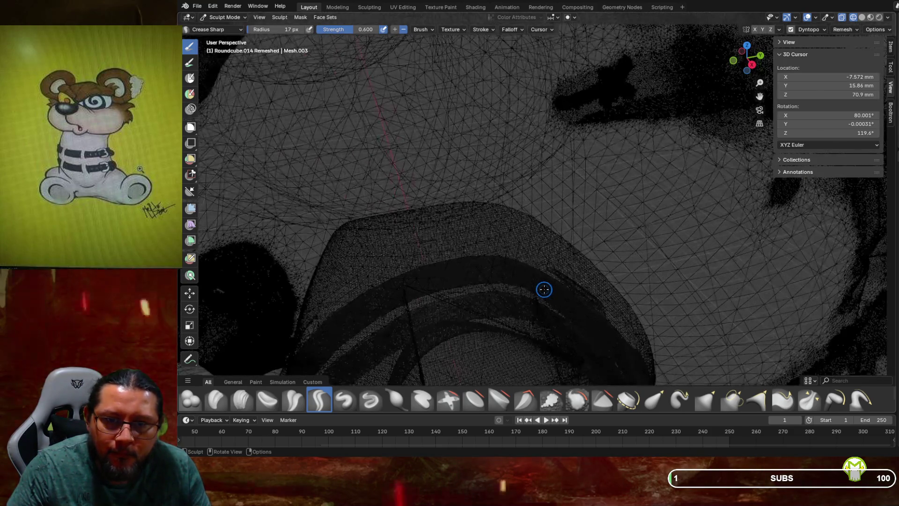
mouse_move(546, 289)
middle_down()
mouse_move(608, 200)
mouse_move(588, 231)
mouse_move(591, 215)
middle_up()
scroll(613, 184, up, 3)
mouse_move(636, 167)
middle_down()
mouse_move(618, 162)
mouse_move(612, 311)
mouse_move(612, 278)
mouse_move(655, 237)
middle_up()
scroll(611, 278, down, 10)
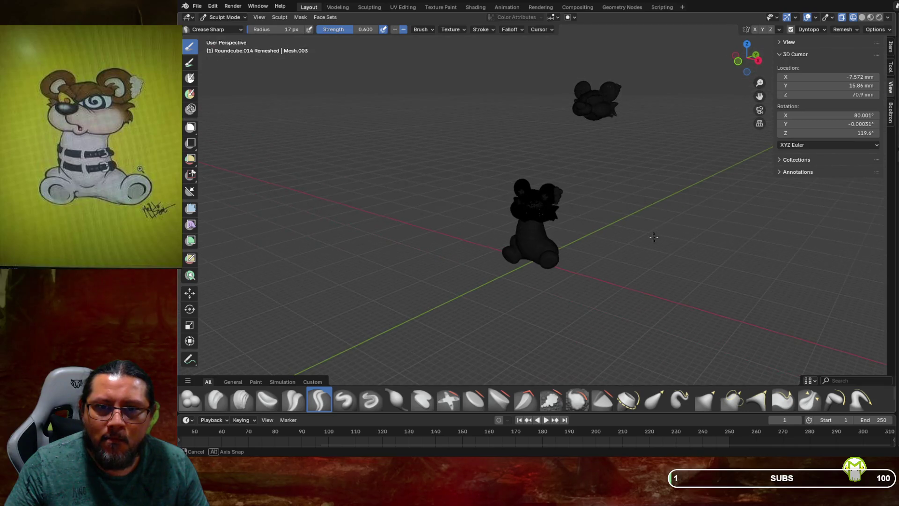
scroll(596, 262, up, 5)
scroll(596, 266, up, 3)
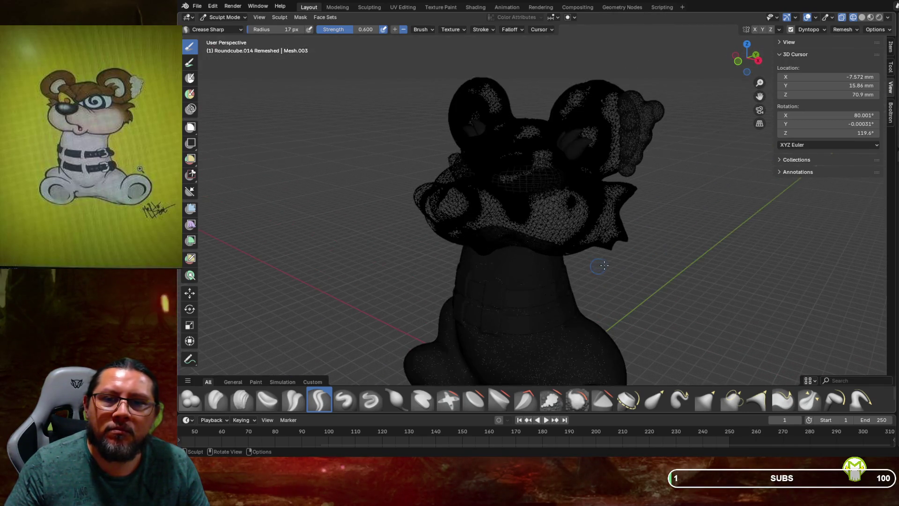
middle_drag(599, 263, 614, 264)
scroll(613, 264, down, 1)
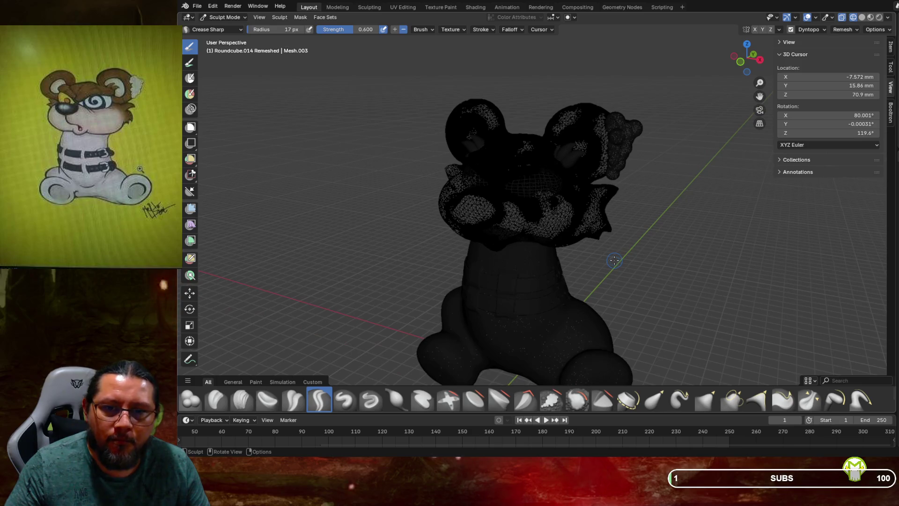
click(862, 18)
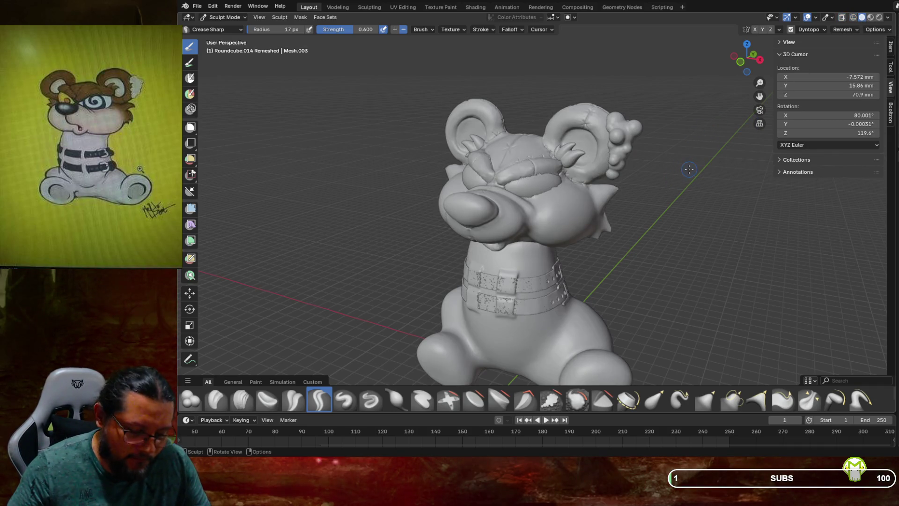
mouse_move(693, 165)
middle_down()
mouse_move(665, 157)
mouse_move(674, 140)
mouse_move(644, 160)
middle_up()
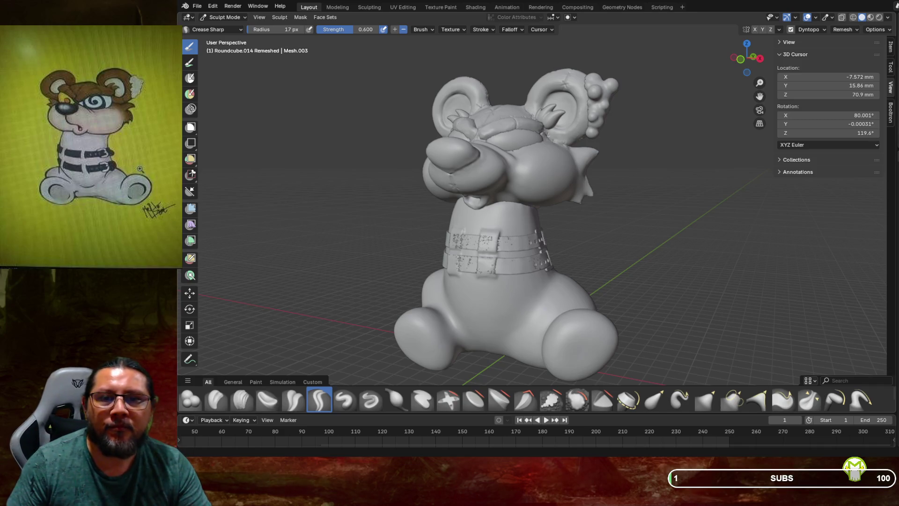
Step: Orbit and zoom to review the bear from the side and a near-front angle
mouse_move(495, 215)
middle_down()
mouse_move(589, 224)
mouse_move(614, 213)
mouse_move(546, 218)
mouse_move(564, 218)
mouse_move(572, 190)
mouse_move(541, 227)
mouse_move(559, 141)
middle_up()
scroll(572, 190, down, 1)
scroll(572, 189, down, 3)
scroll(552, 157, up, 8)
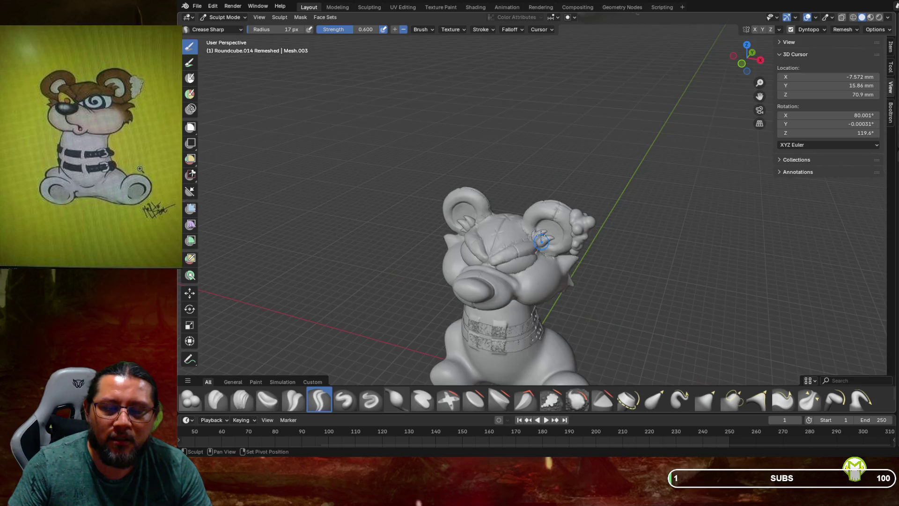
mouse_move(540, 239)
middle_down()
mouse_move(618, 192)
mouse_move(597, 201)
middle_up()
scroll(627, 187, up, 4)
scroll(634, 187, down, 2)
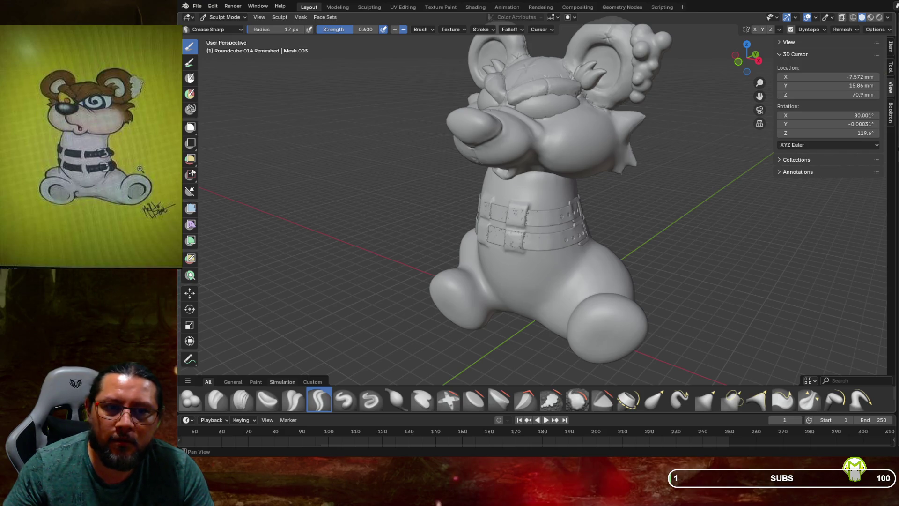
Step: Pan and orbit so the bear faces front, shifted further left in the view
key(shift)
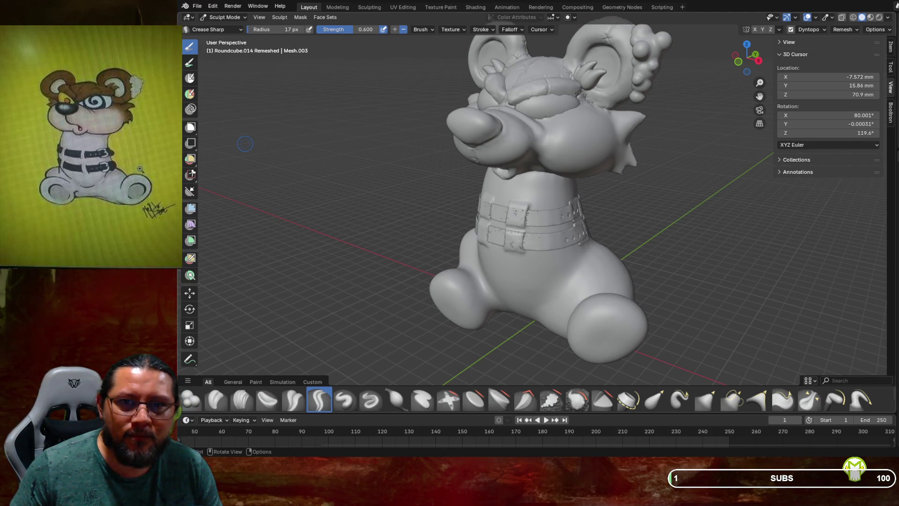
mouse_move(244, 143)
middle_down()
mouse_move(391, 241)
mouse_move(569, 182)
middle_up()
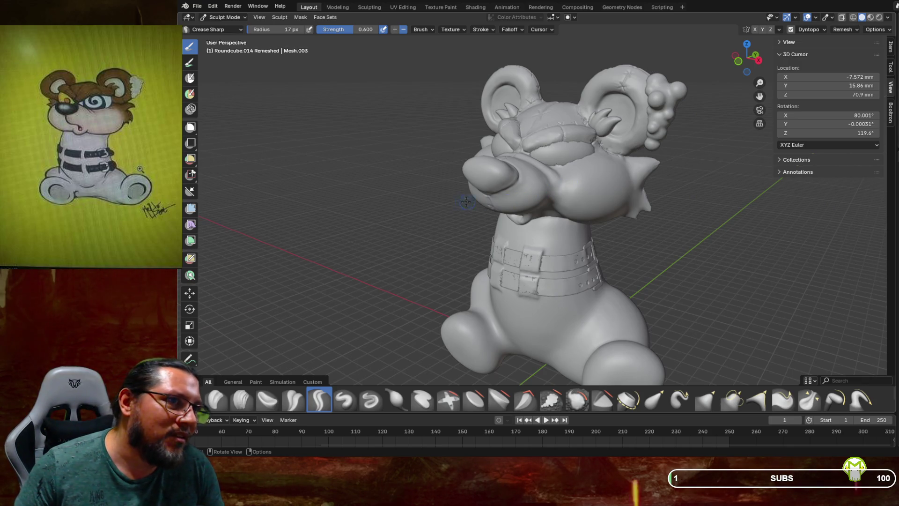
scroll(552, 201, down, 1)
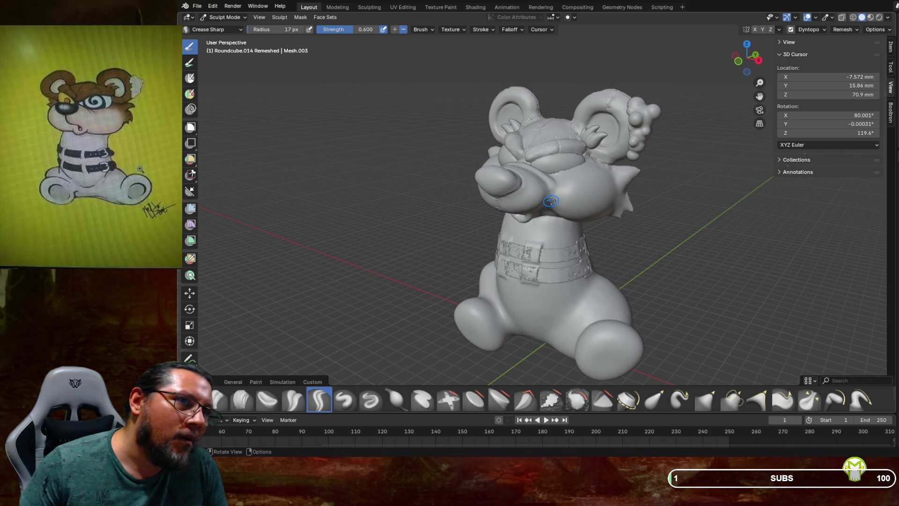
shift+middle_drag(534, 195, 499, 192)
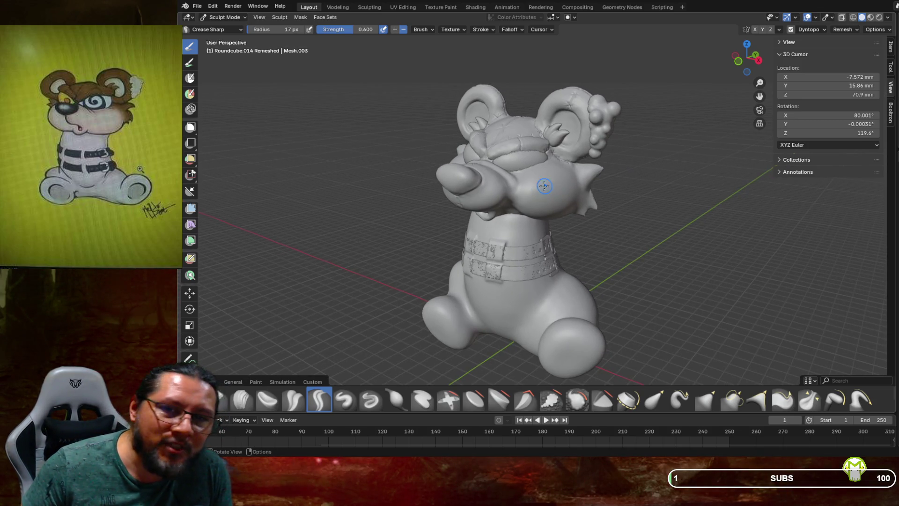
mouse_move(543, 183)
middle_down()
mouse_move(565, 196)
mouse_move(573, 253)
mouse_move(430, 200)
mouse_move(401, 200)
mouse_move(568, 221)
mouse_move(513, 165)
middle_up()
Step: Orbit low and zoom in on the stitched muzzle, then zoom back to frame the torso straps
scroll(513, 166, up, 1)
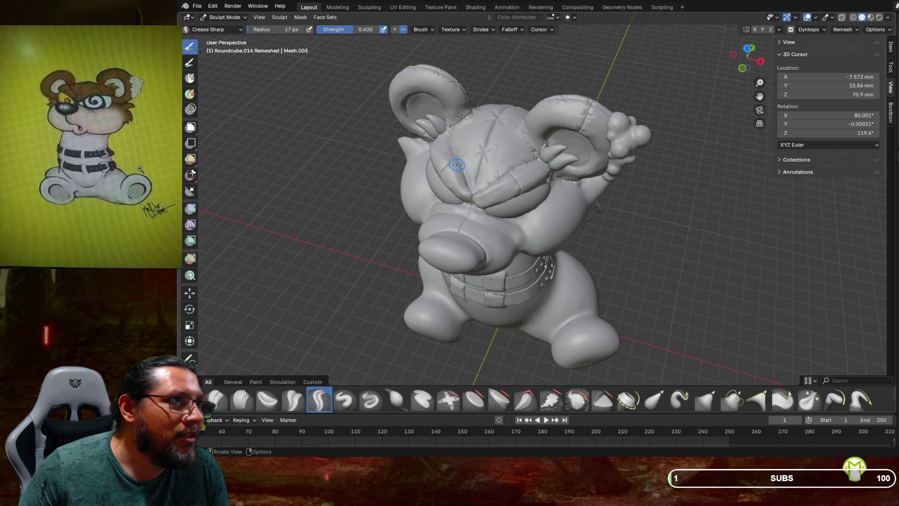
mouse_move(457, 163)
middle_down()
mouse_move(465, 203)
mouse_move(492, 180)
mouse_move(491, 190)
mouse_move(525, 206)
mouse_move(590, 219)
mouse_move(419, 230)
middle_up()
scroll(483, 181, up, 2)
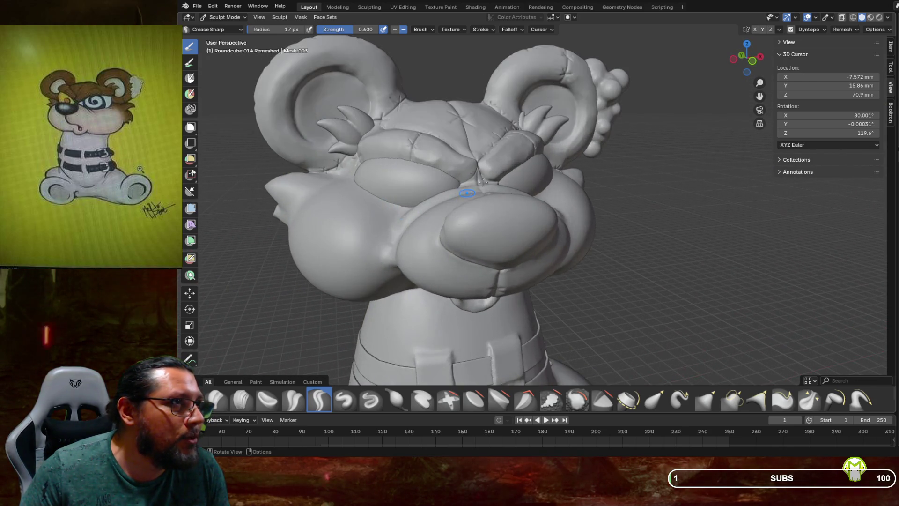
mouse_move(487, 176)
middle_down()
mouse_move(500, 202)
mouse_move(492, 188)
mouse_move(477, 196)
mouse_move(508, 186)
mouse_move(481, 174)
mouse_move(534, 157)
mouse_move(592, 173)
mouse_move(554, 166)
mouse_move(534, 79)
middle_up()
scroll(500, 203, up, 2)
scroll(507, 187, down, 5)
scroll(495, 184, up, 4)
scroll(515, 152, down, 2)
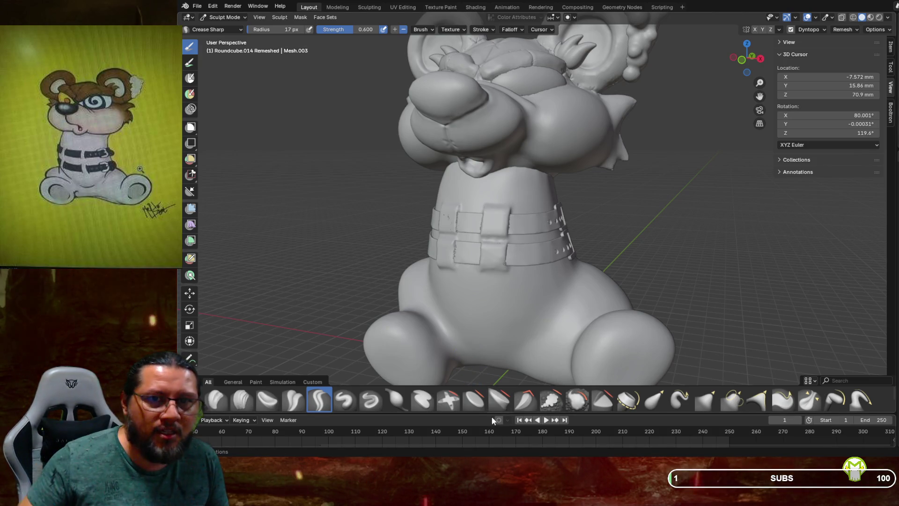
Step: Zoom out and orbit to a side view of the whole bear, snout, ears and buckled strap
scroll(634, 252, down, 2)
mouse_move(635, 252)
middle_down()
mouse_move(530, 243)
mouse_move(592, 250)
middle_up()
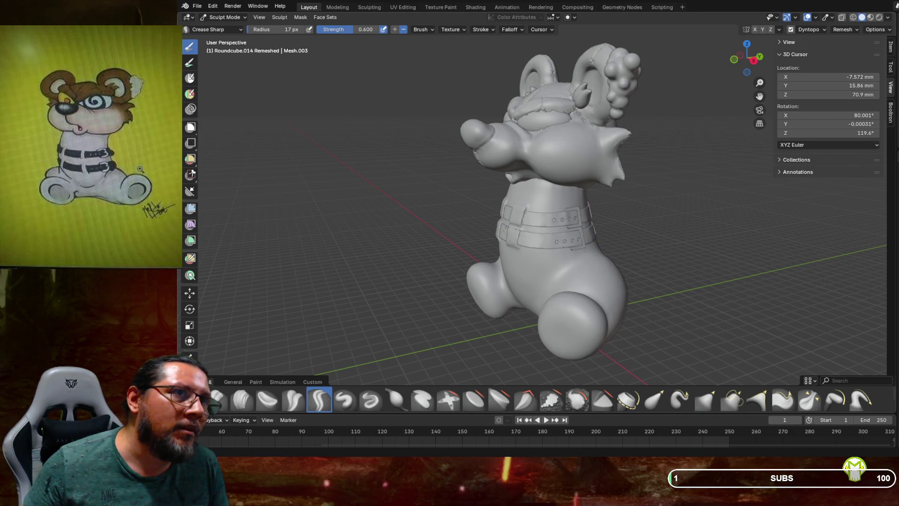